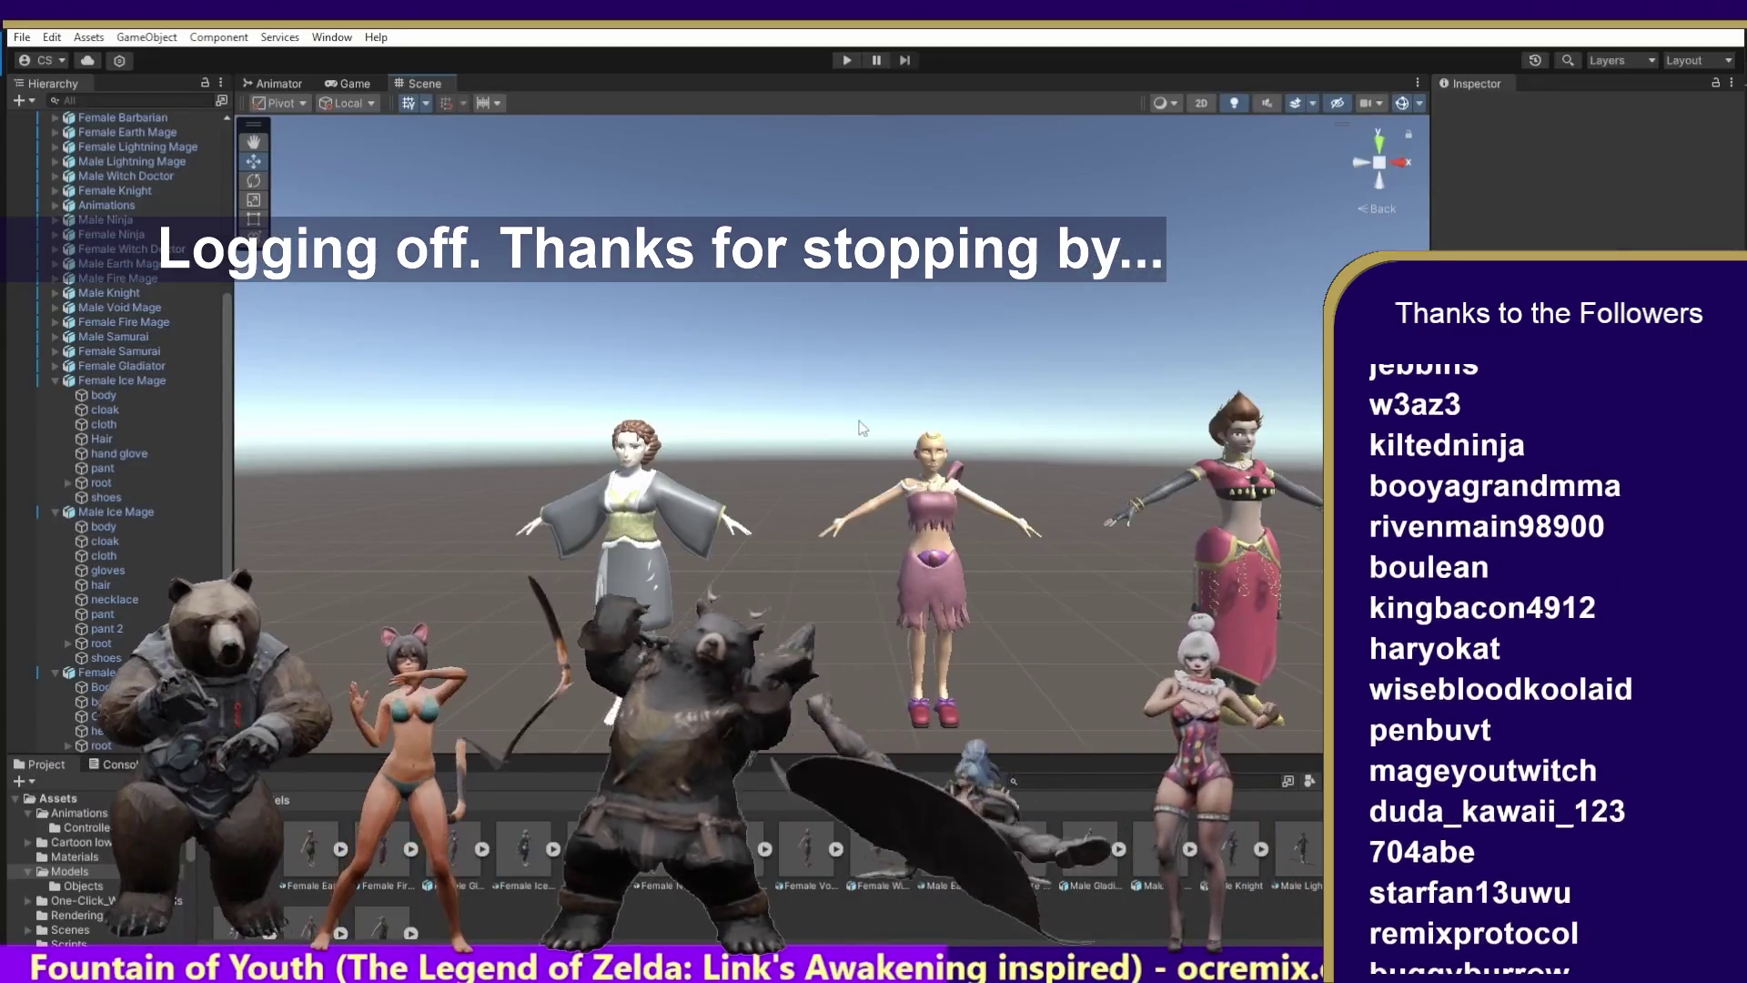
Go back to the root Assets folder and open Textures to show its Female and Male subfolders
click(233, 801)
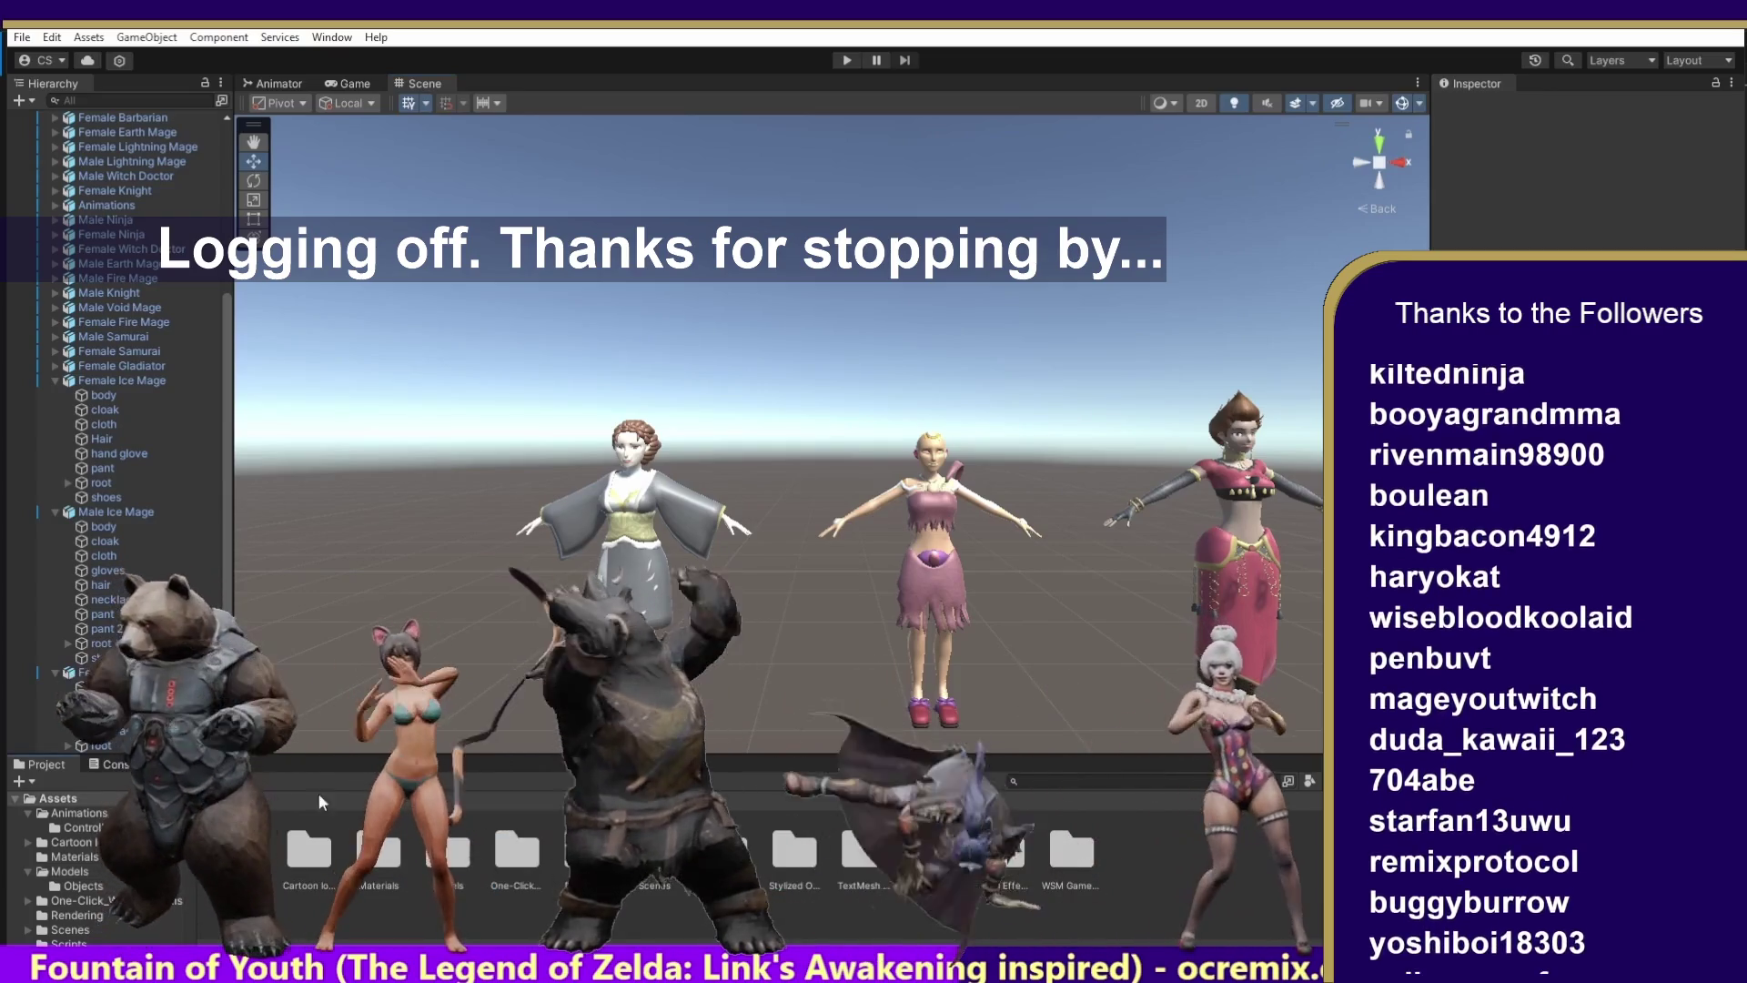
click(858, 860)
double_click(929, 853)
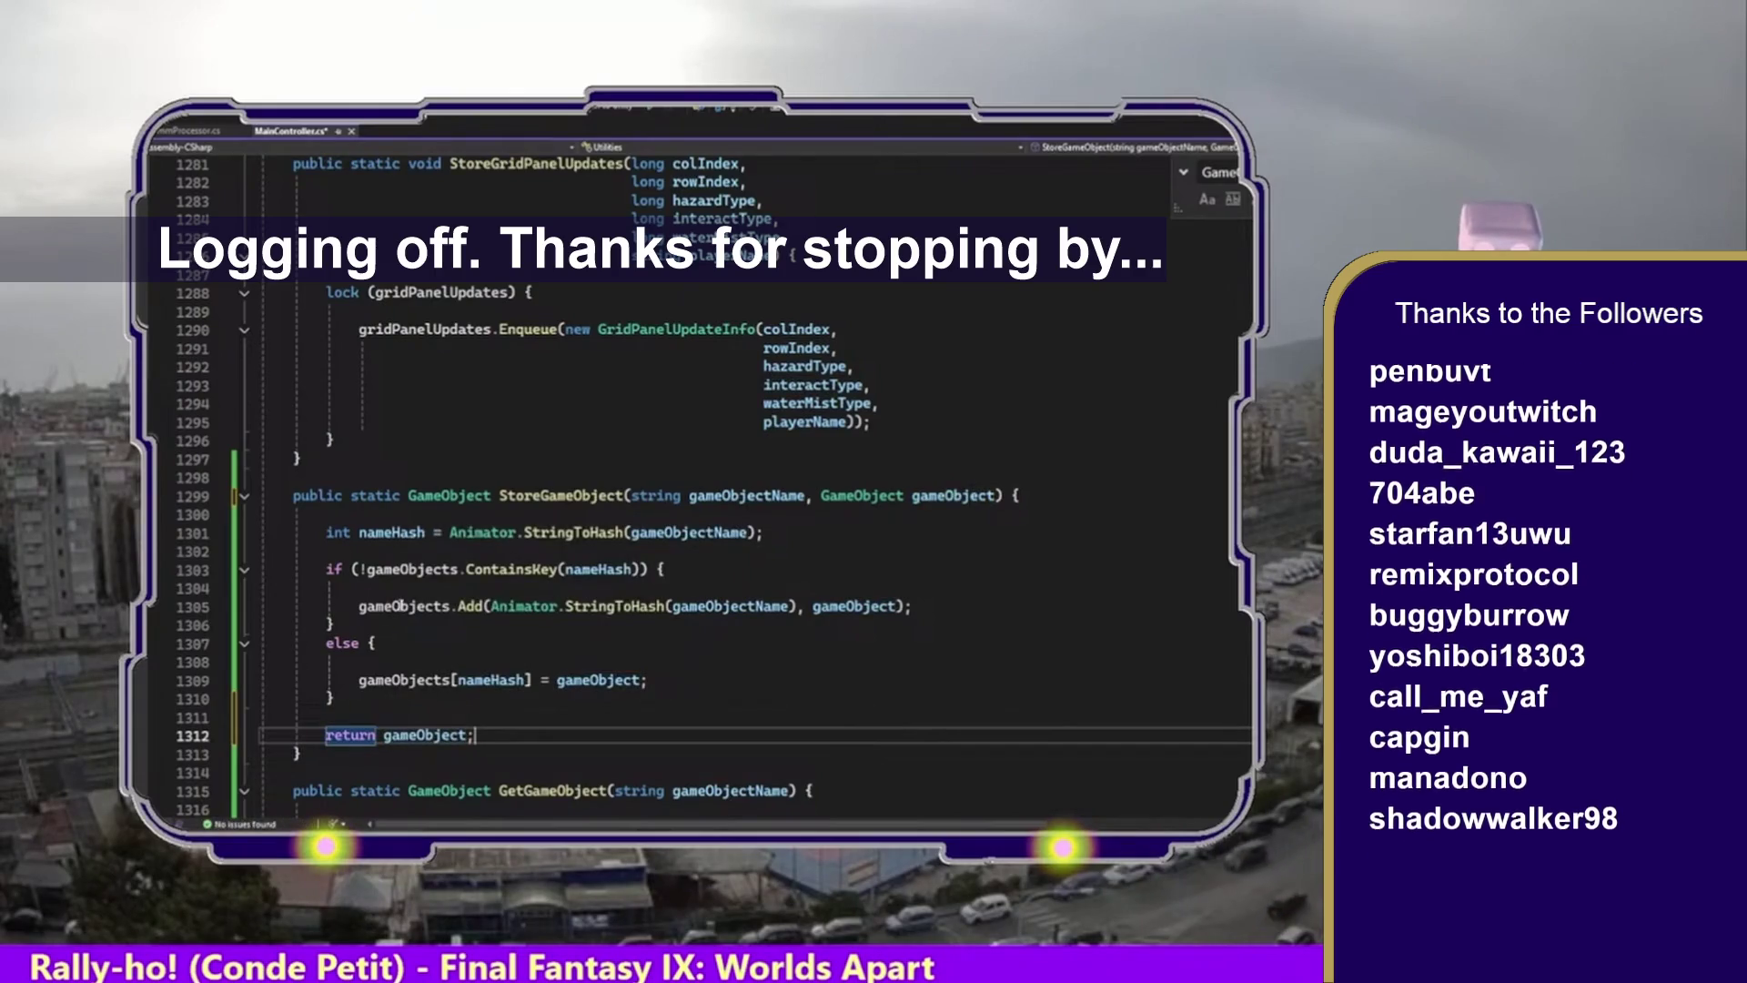
Highlight the StoreGameObject method from line 1299 through line 1313 in MainController.cs
drag(318, 760, 209, 491)
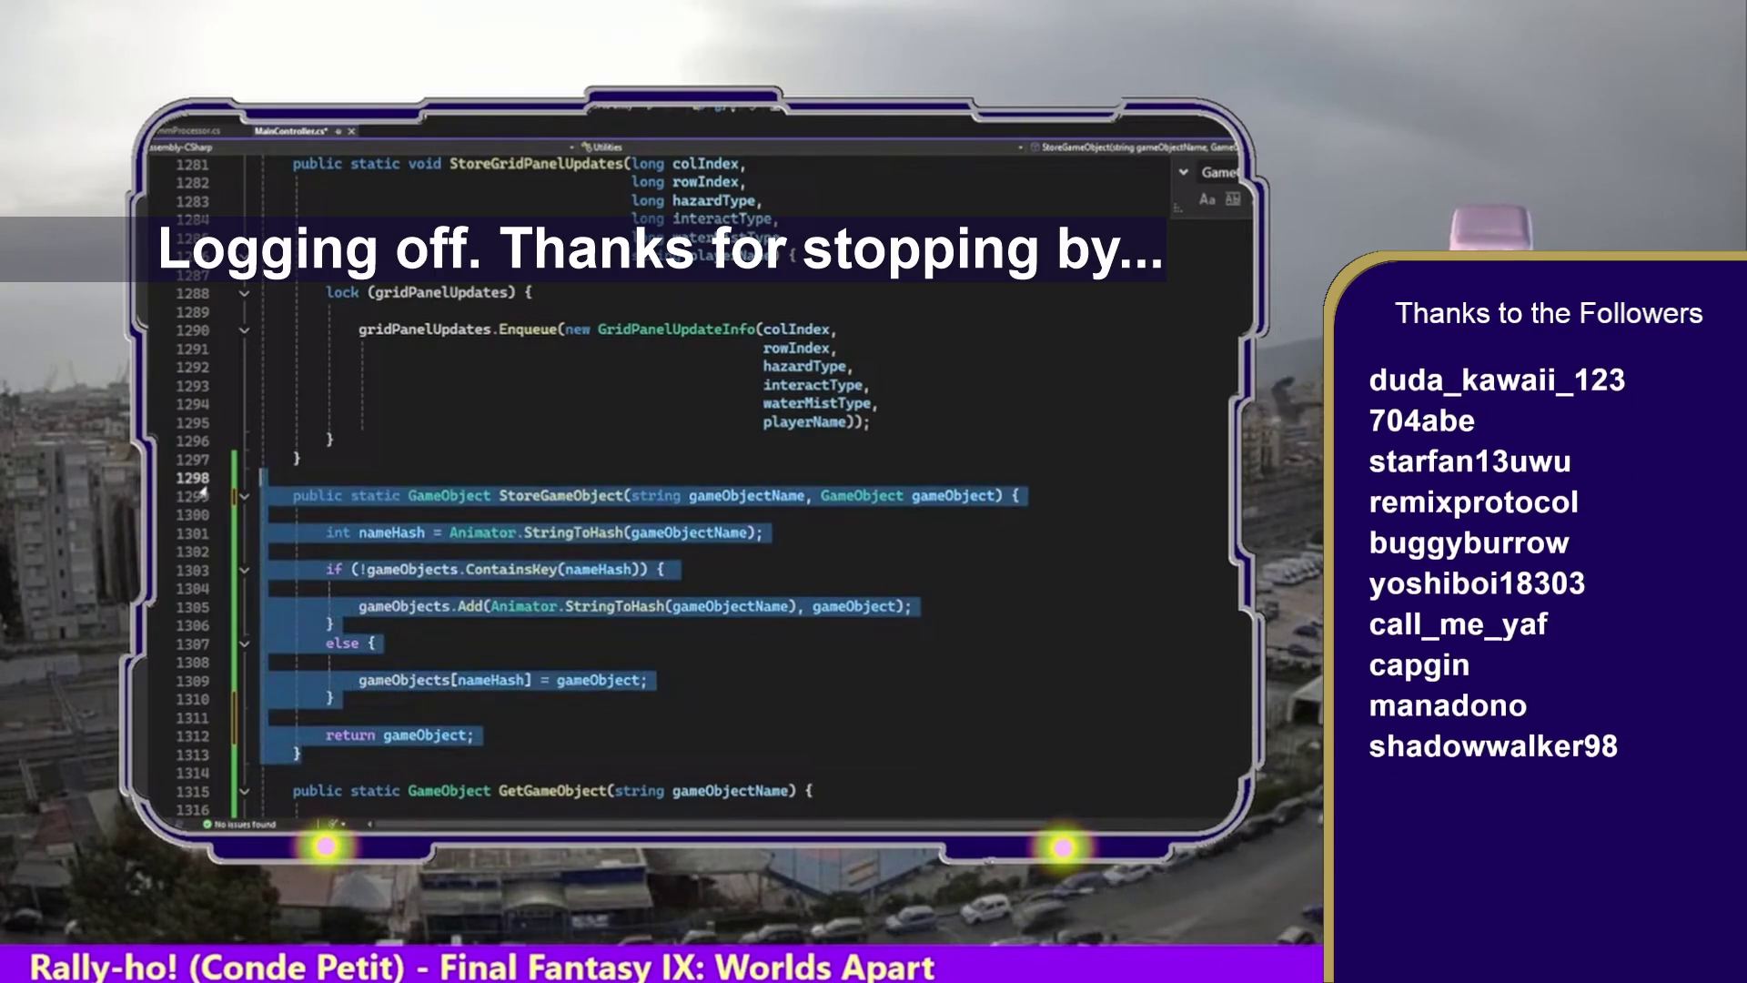